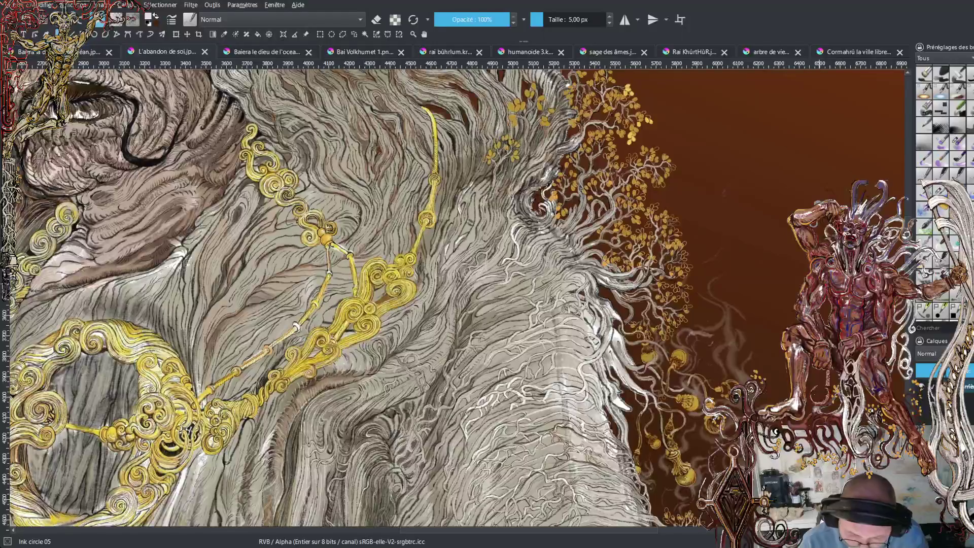
Zoom in on the hair beside the gold necklace and pick the WaterC Basic Lines-Wet-Pattern brush.
key(plus)
key(plus)
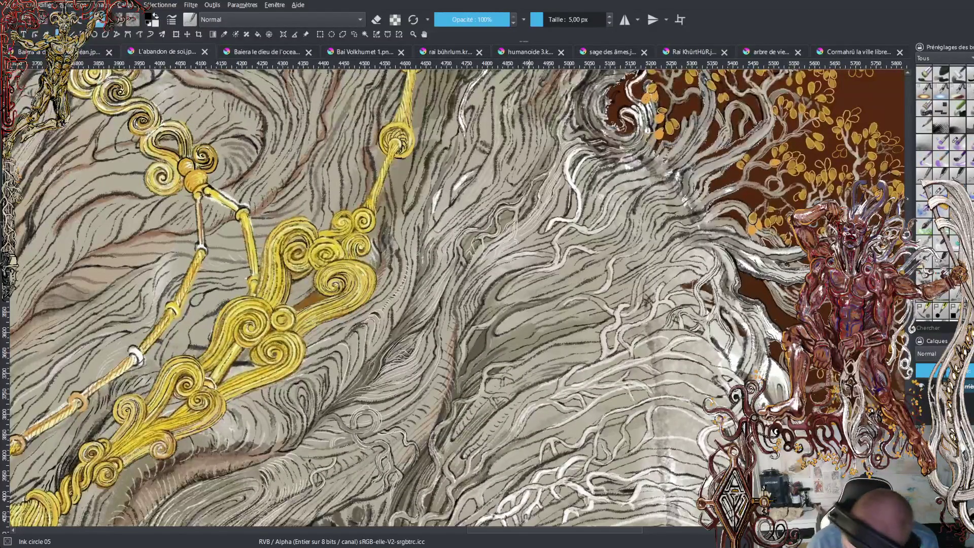
click(939, 190)
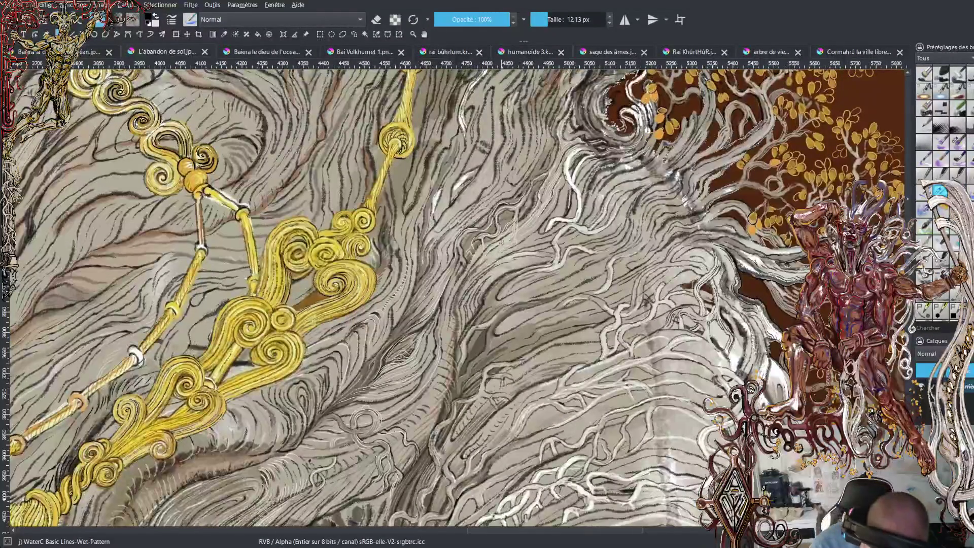
Shrink the brush to about 6 px, then return it to 12.13 px.
click(542, 20)
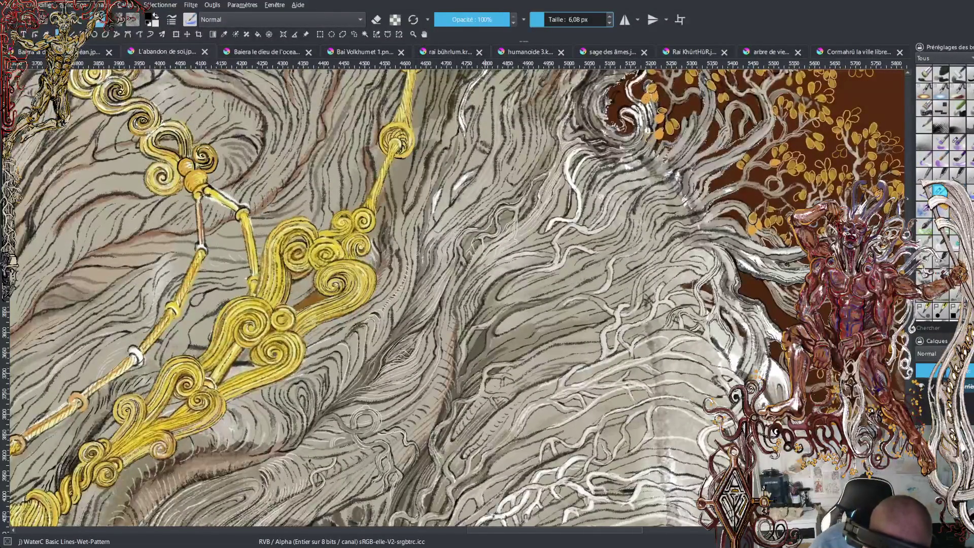
click(546, 19)
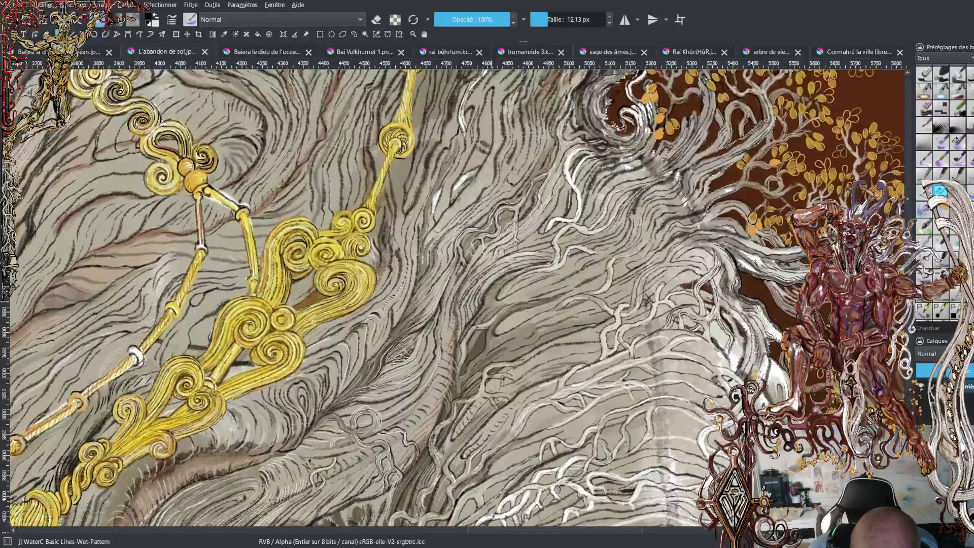
Paint seven short dark hatching strokes through the hair strands around the gold chain.
drag(505, 300, 603, 255)
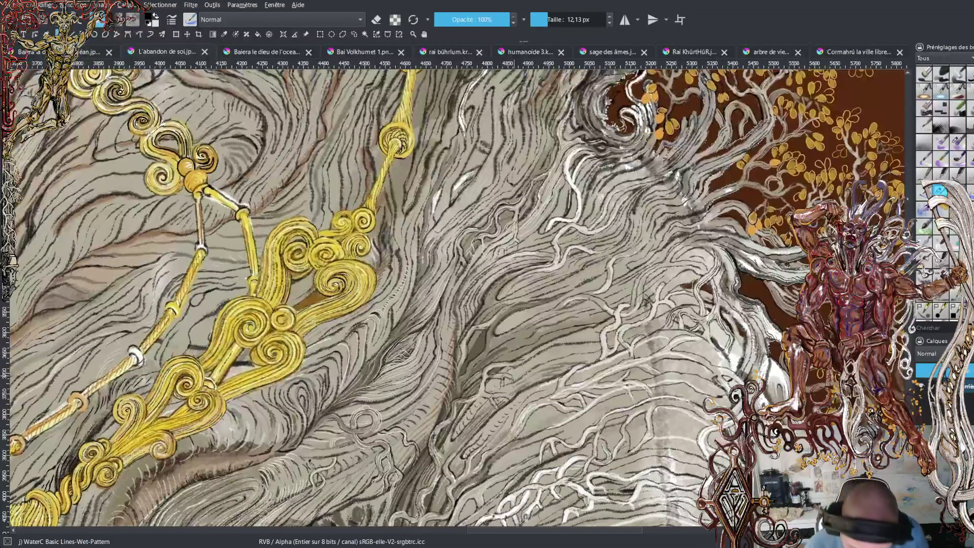
drag(522, 355, 583, 338)
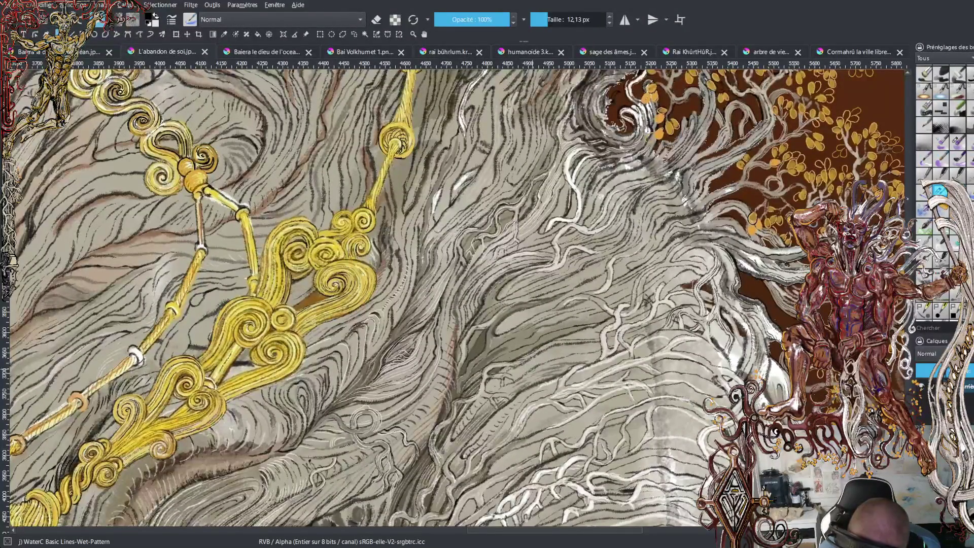
drag(524, 374, 535, 385)
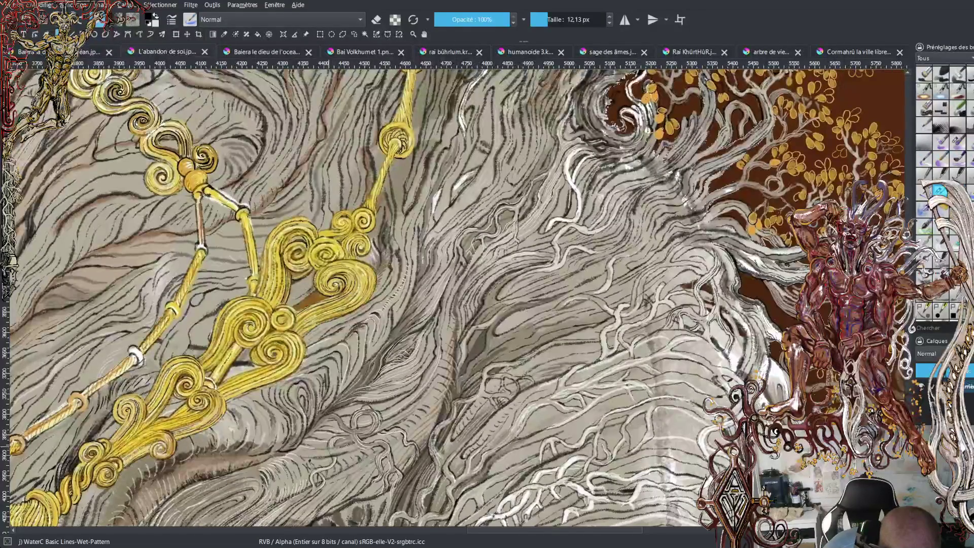
drag(343, 459, 355, 461)
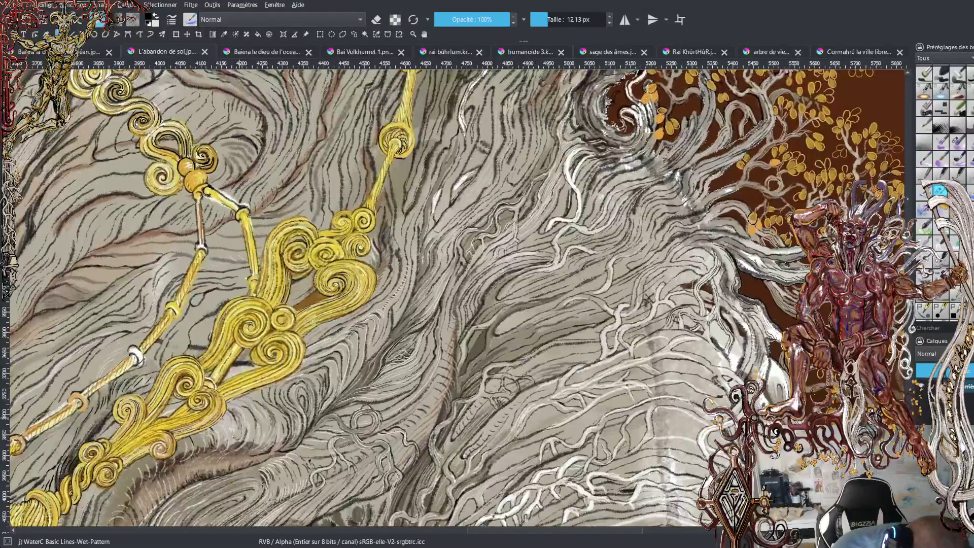
mouse_move(246, 425)
mouse_down()
mouse_move(238, 445)
mouse_move(241, 434)
mouse_move(244, 446)
mouse_move(262, 435)
mouse_up()
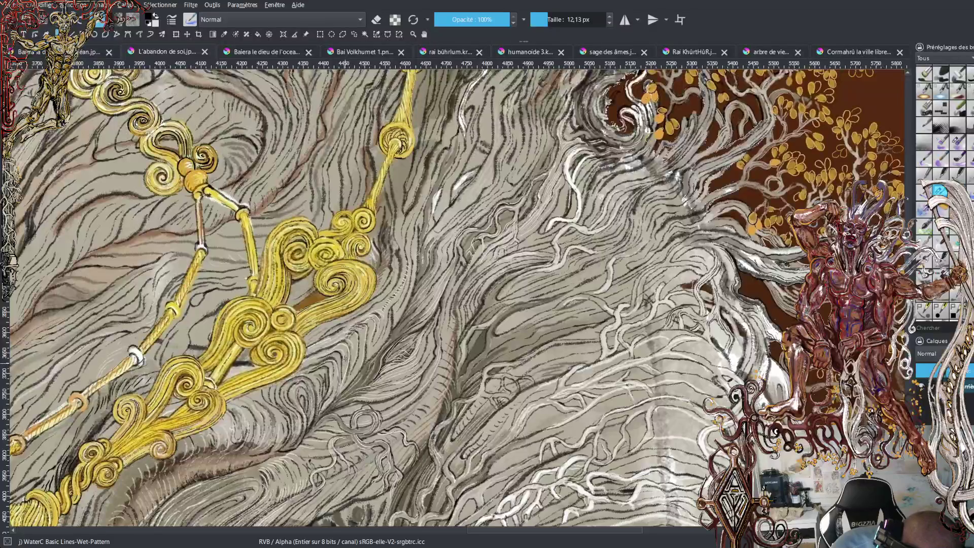
drag(345, 344, 325, 355)
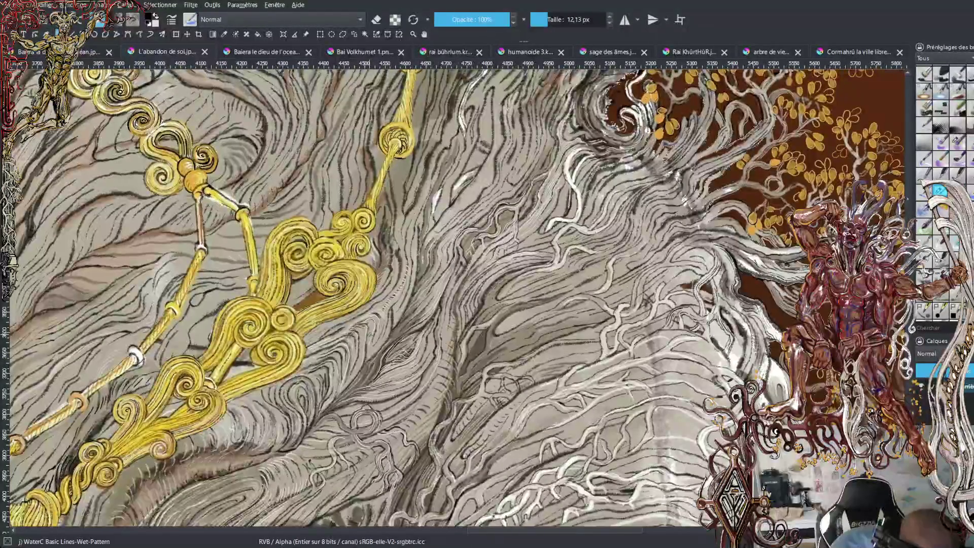
drag(388, 304, 377, 312)
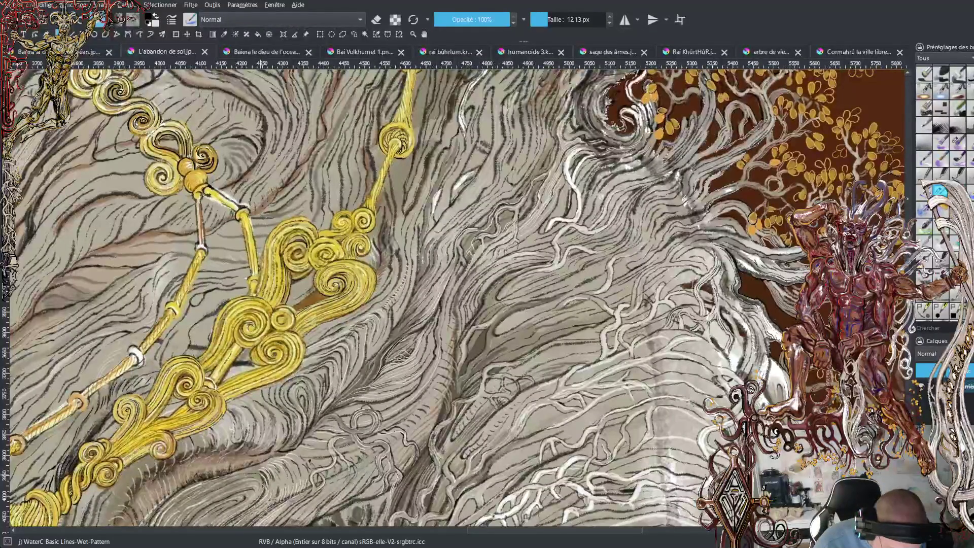
scroll(456, 297, down, 5)
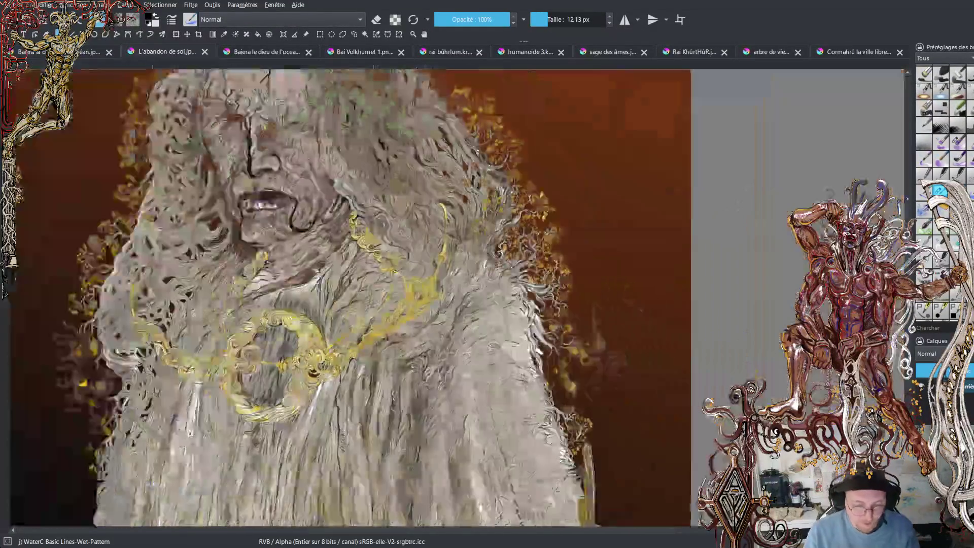
Scroll down from the face to the robe and cupped hands, then zoom out.
scroll(457, 297, up, 2)
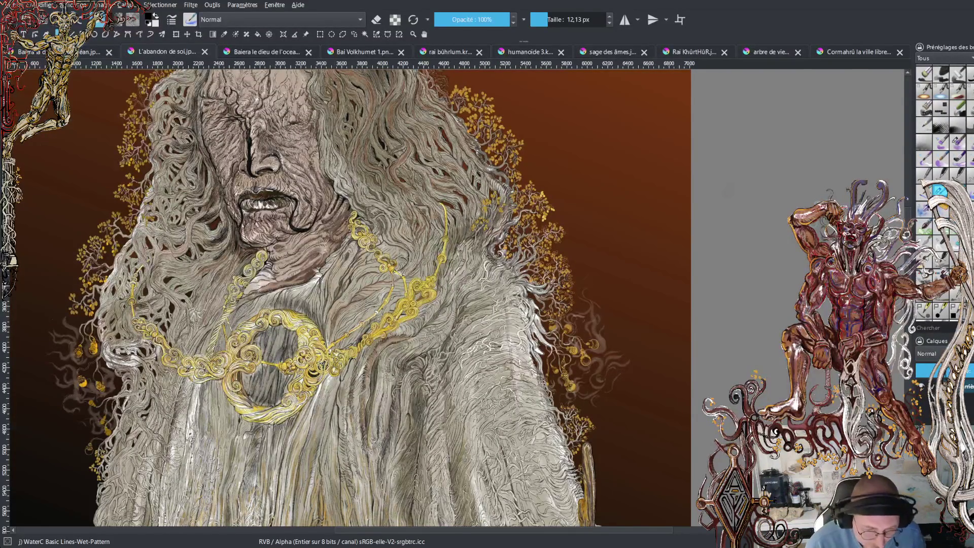
scroll(350, 299, down, 3)
scroll(350, 299, down, 3)
scroll(350, 299, down, 3)
scroll(350, 299, down, 3)
scroll(349, 299, down, 1)
scroll(350, 299, down, 1)
scroll(350, 299, down, 1)
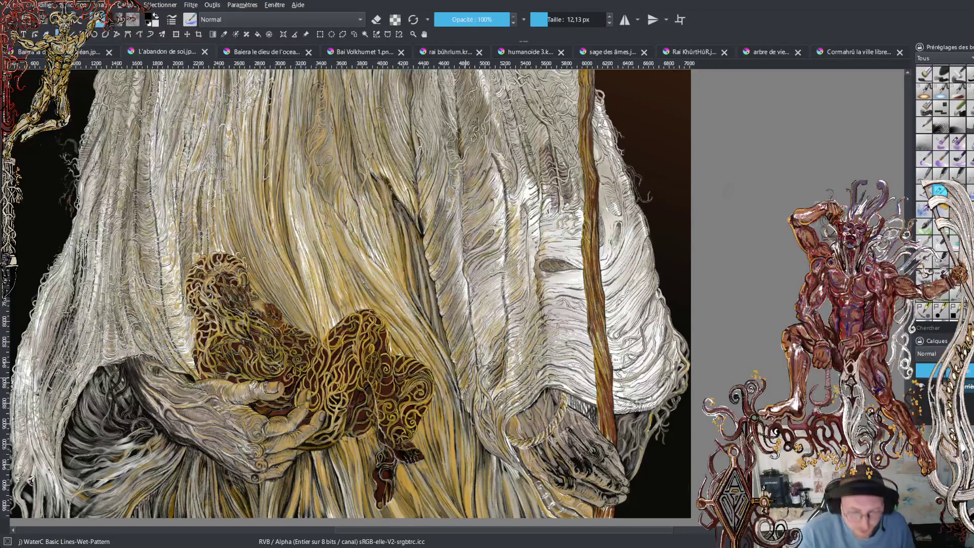
key(minus)
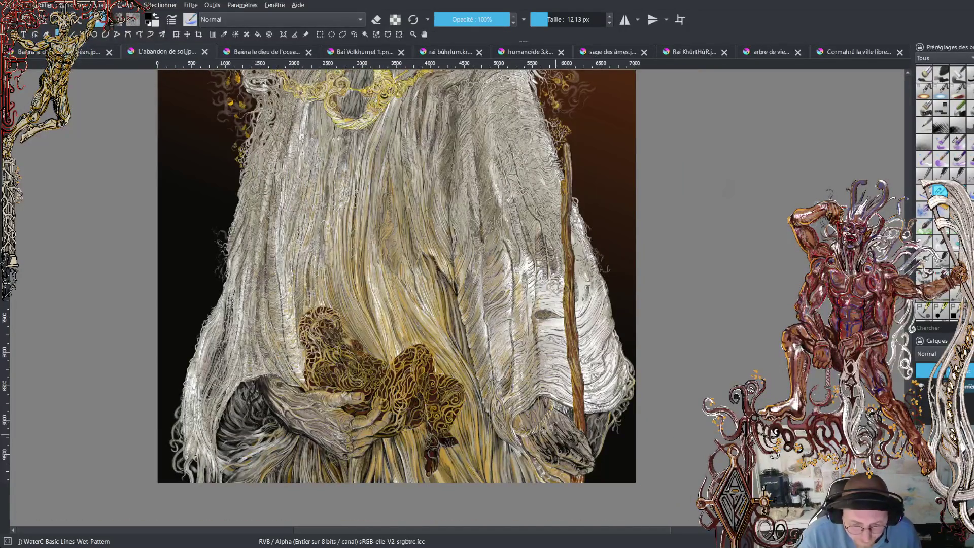
key(minus)
scroll(543, 334, up, 5)
drag(544, 334, 544, 311)
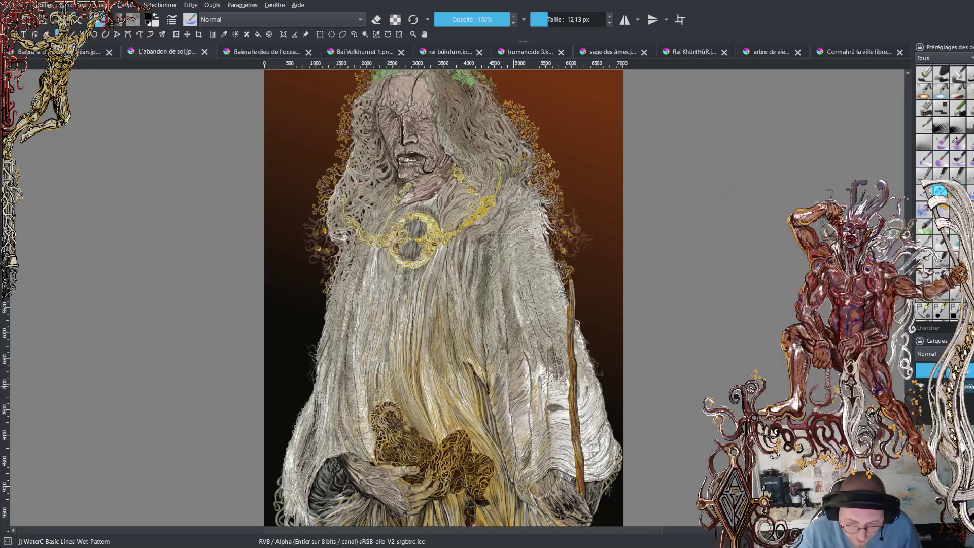
scroll(472, 286, up, 2)
scroll(471, 287, up, 1)
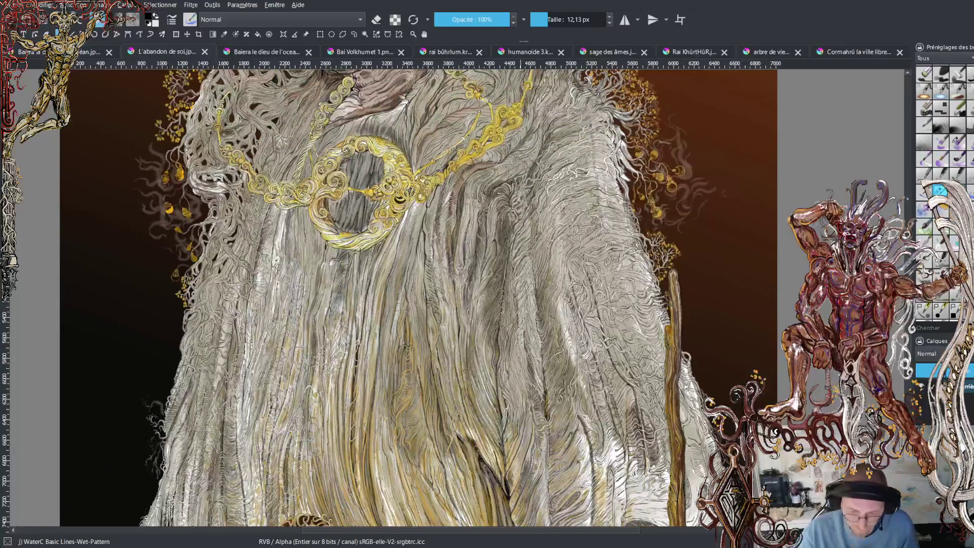
mouse_move(487, 525)
mouse_down()
mouse_move(529, 313)
mouse_move(519, 257)
mouse_move(536, 306)
mouse_move(525, 246)
mouse_move(529, 352)
mouse_up()
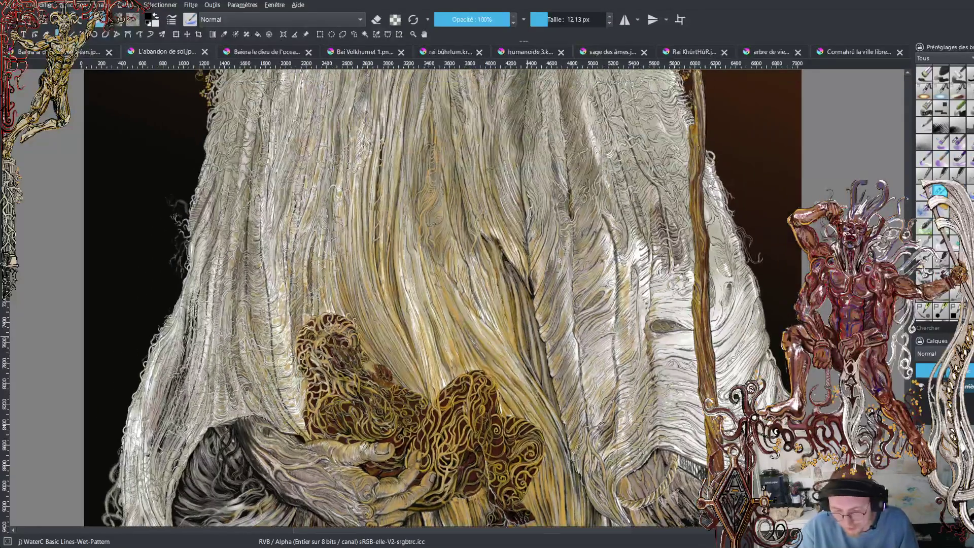
Pan across the golden ring and chain up to the face and leafy crown.
drag(527, 254, 508, 319)
drag(528, 243, 503, 368)
mouse_move(507, 228)
mouse_down()
mouse_move(512, 315)
mouse_move(523, 314)
mouse_move(523, 289)
mouse_up()
drag(507, 228, 502, 270)
scroll(454, 227, up, 2)
scroll(356, 264, up, 2)
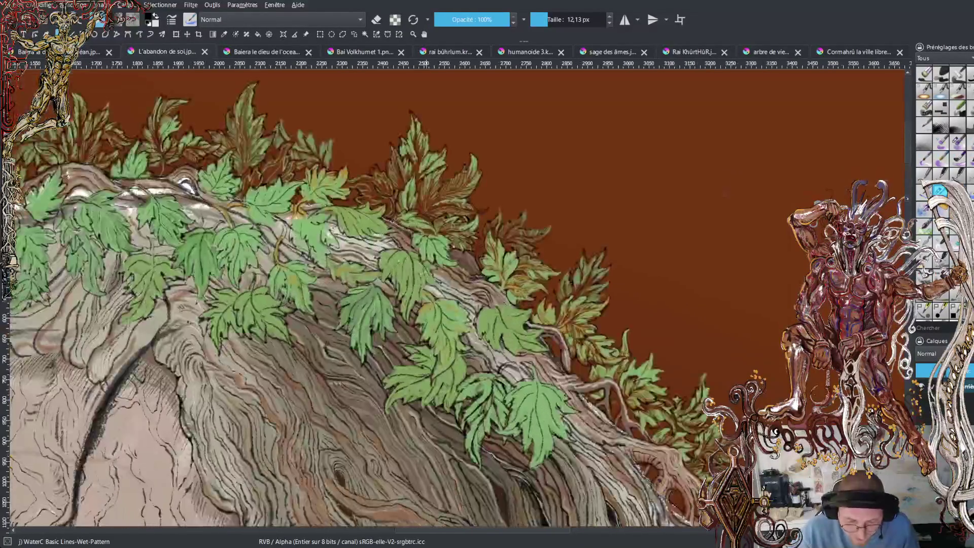
Survey the crown and the right side of the hair, then centre the whole figure.
drag(495, 382, 563, 334)
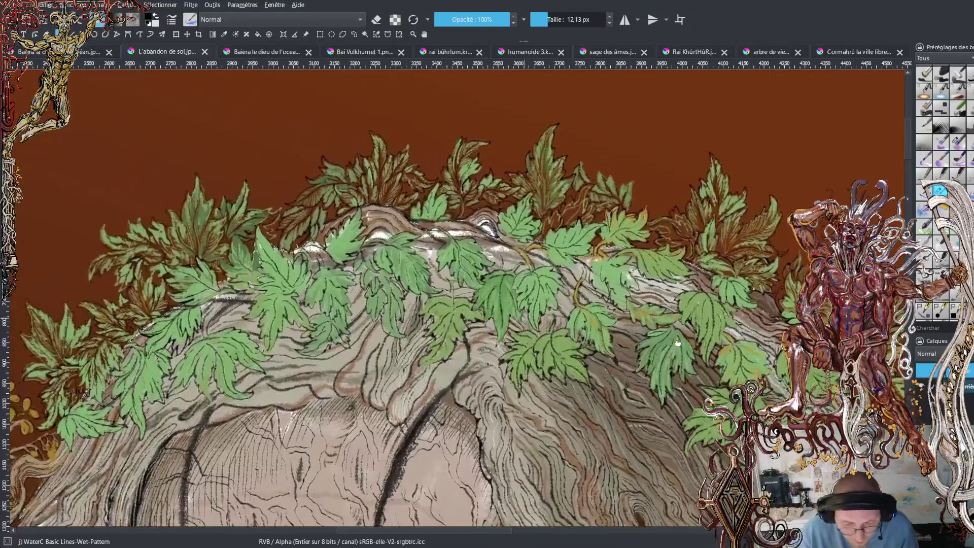
scroll(509, 301, down, 2)
drag(509, 300, 96, 242)
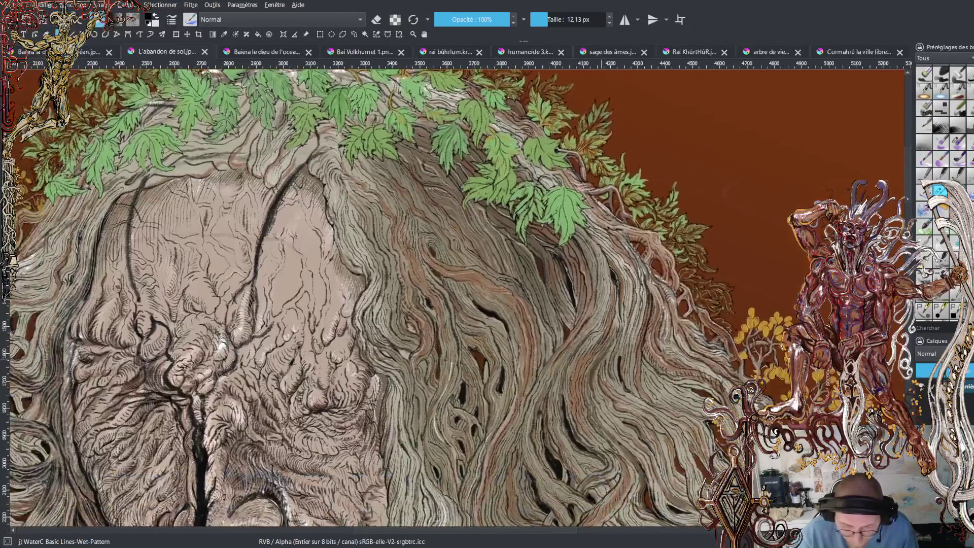
scroll(553, 355, down, 4)
mouse_move(550, 398)
mouse_down()
mouse_move(550, 282)
mouse_move(507, 375)
mouse_up()
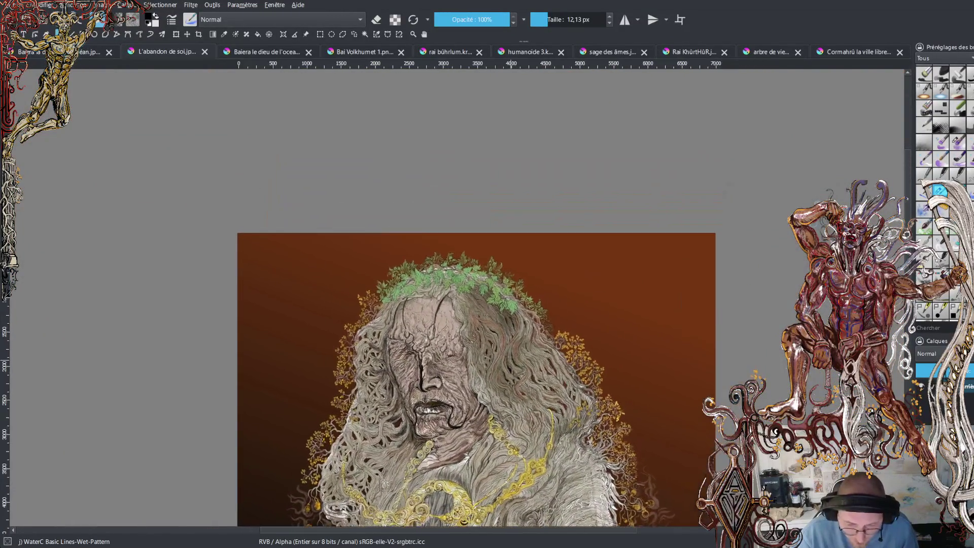
scroll(508, 375, up, 2)
scroll(507, 374, up, 2)
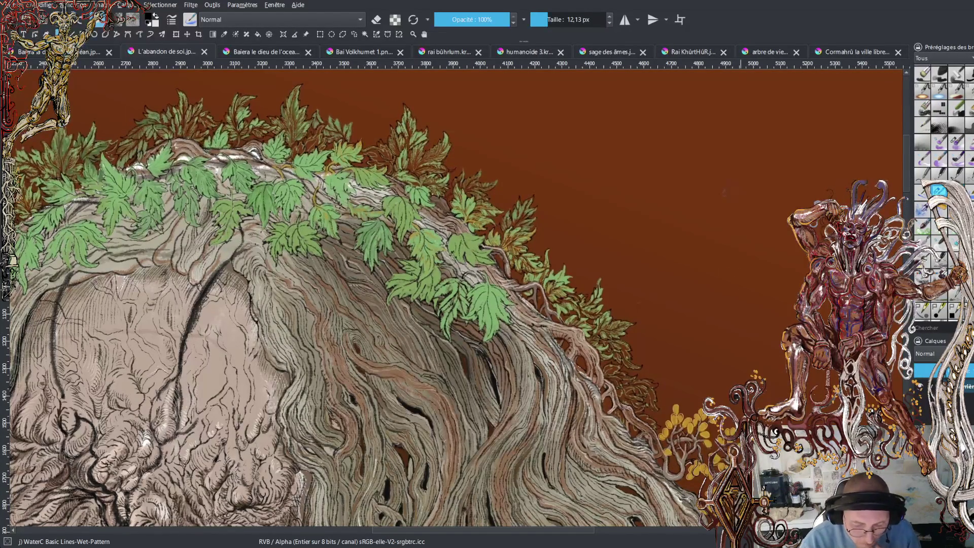
Zoom in and cover the hair's dark cracks with light strokes beside the face.
drag(907, 186, 908, 201)
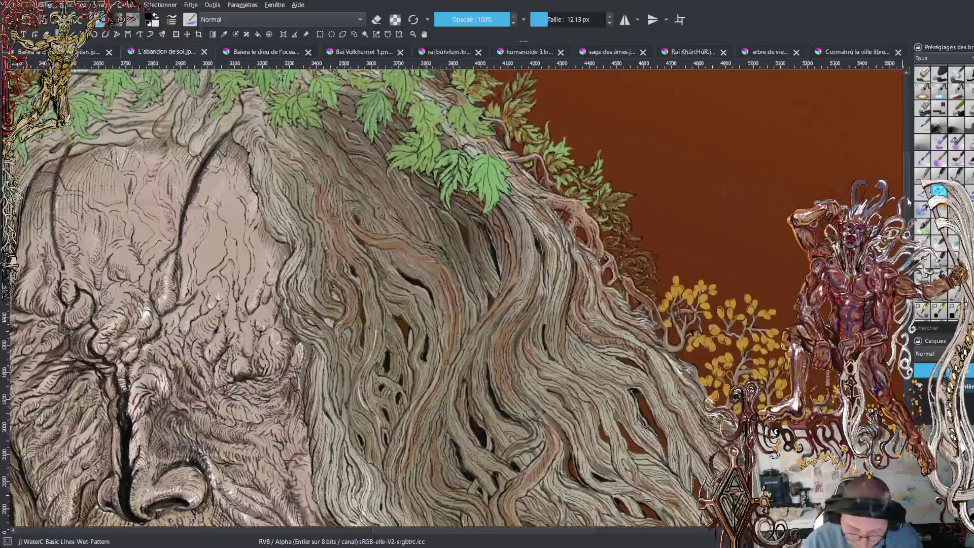
key(plus)
key(plus)
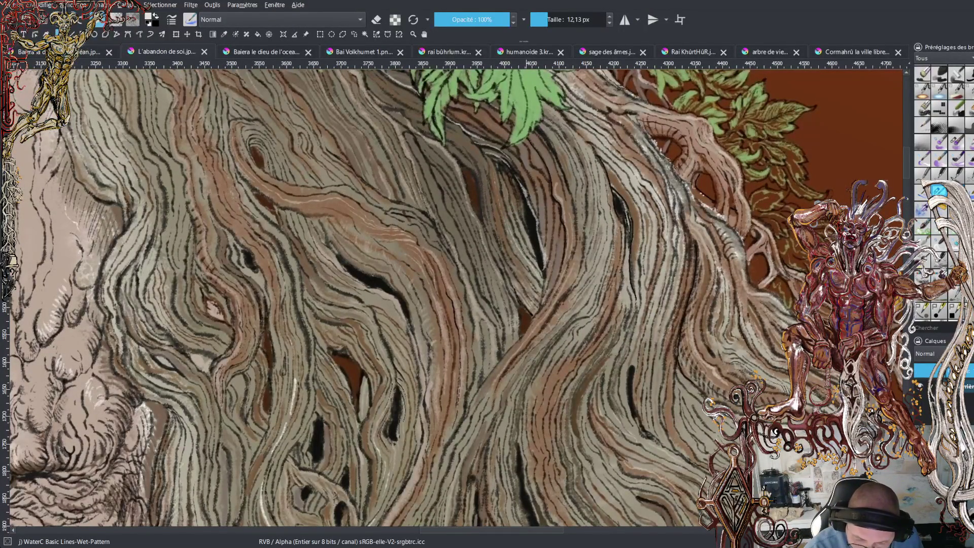
mouse_move(531, 249)
mouse_down()
mouse_move(540, 264)
mouse_move(537, 246)
mouse_up()
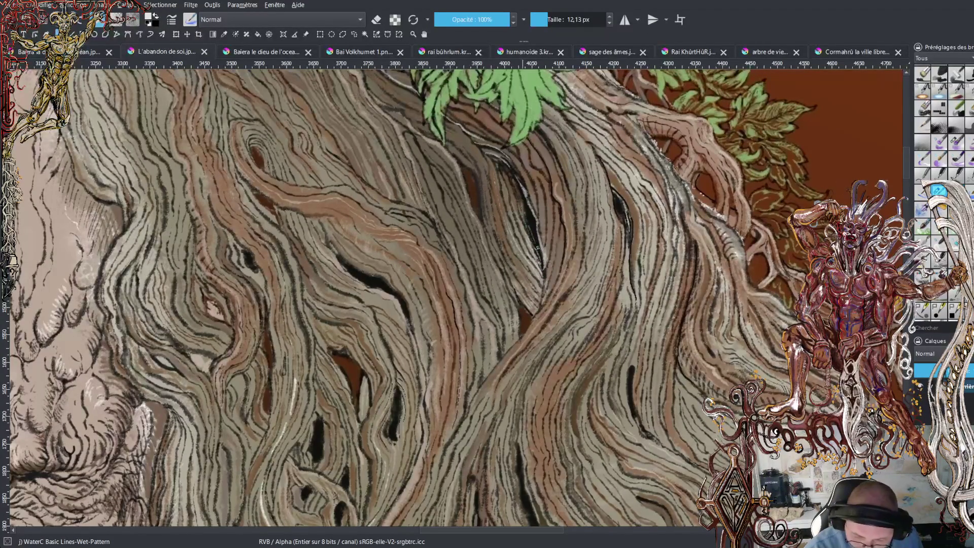
drag(525, 203, 534, 229)
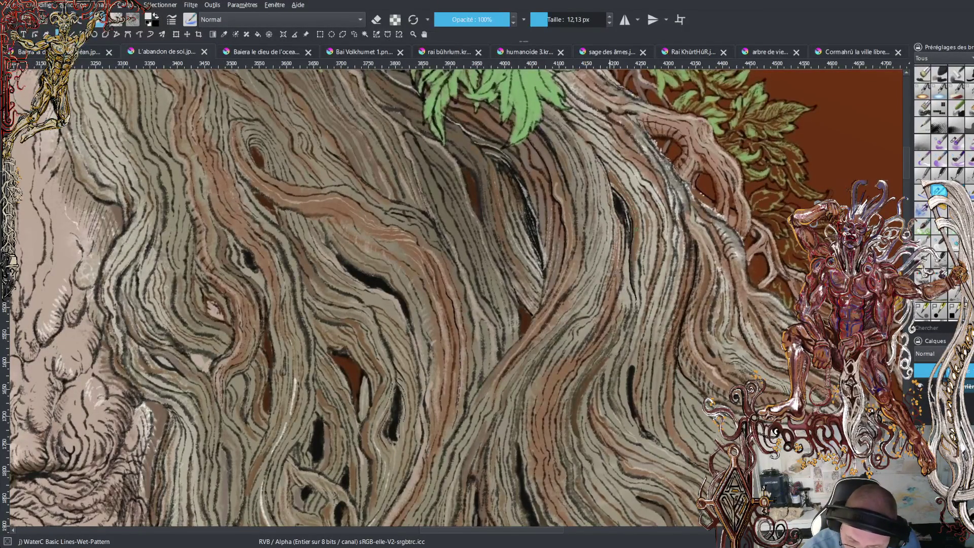
drag(635, 238, 633, 274)
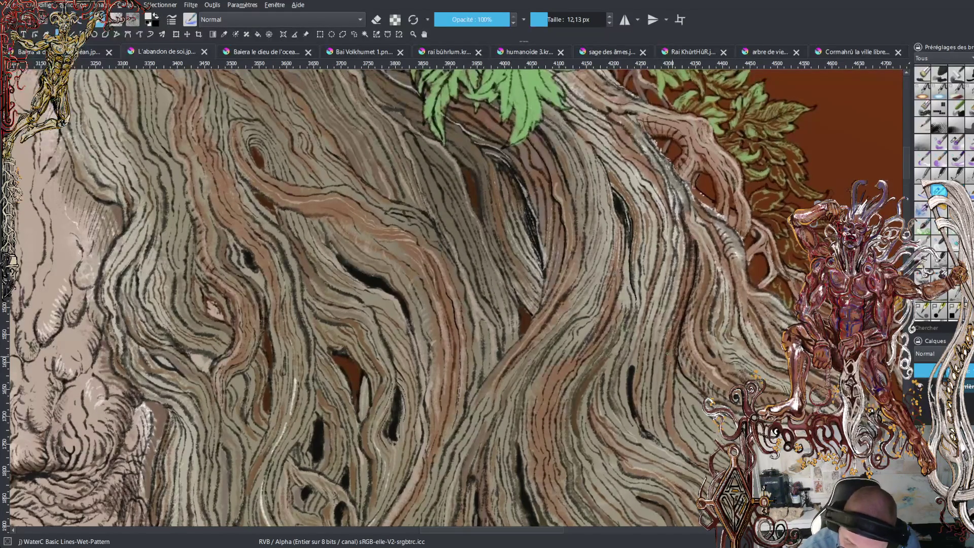
drag(667, 340, 687, 251)
drag(666, 344, 691, 238)
Add short light highlights down the bark strands, plus a long stroke across them.
mouse_move(702, 298)
mouse_down()
mouse_move(707, 278)
mouse_move(703, 293)
mouse_up()
mouse_move(691, 325)
mouse_down()
mouse_move(697, 306)
mouse_move(696, 322)
mouse_up()
mouse_move(706, 358)
mouse_down()
mouse_move(705, 320)
mouse_move(707, 341)
mouse_up()
mouse_move(721, 361)
mouse_down()
mouse_move(710, 305)
mouse_move(716, 269)
mouse_up()
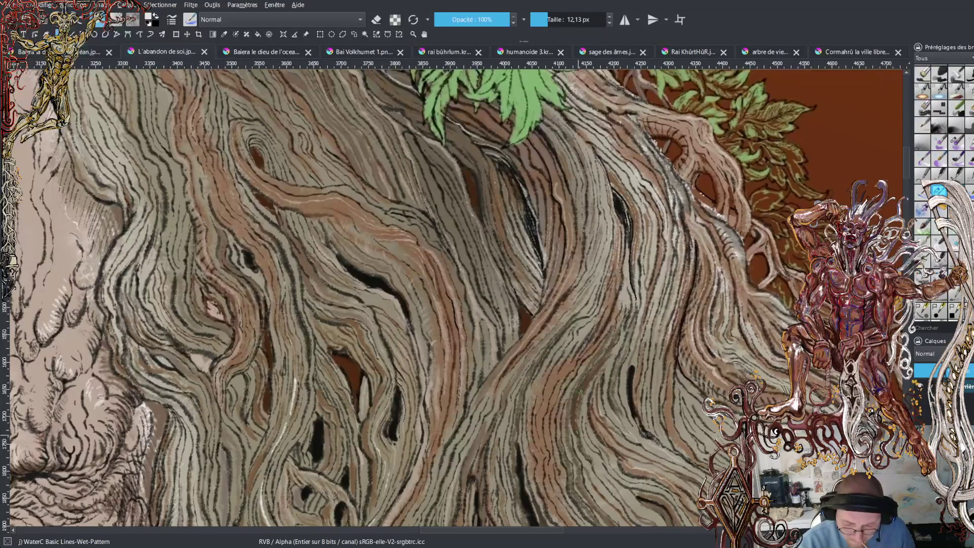
mouse_move(587, 386)
mouse_down()
mouse_move(611, 353)
mouse_move(619, 319)
mouse_up()
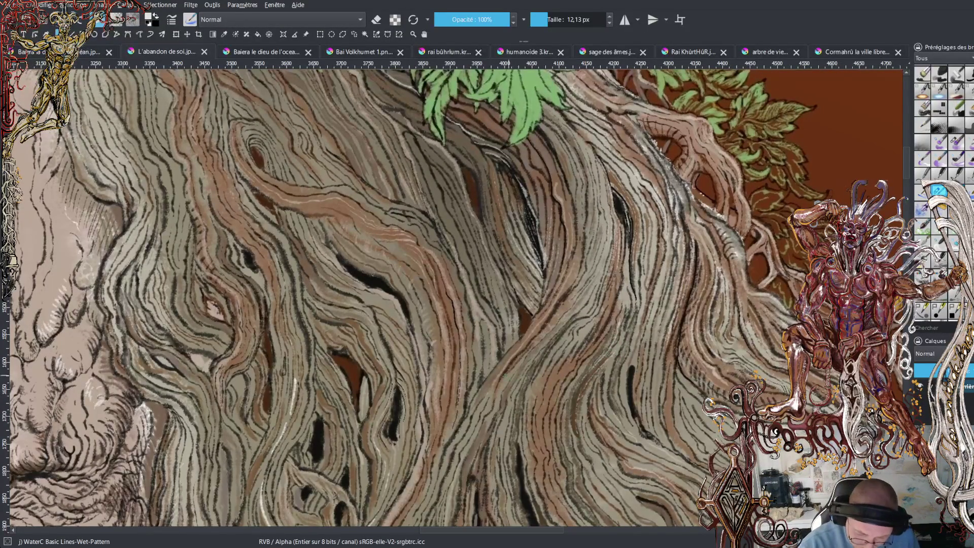
mouse_move(487, 383)
mouse_down()
mouse_move(560, 274)
mouse_move(561, 226)
mouse_move(539, 151)
mouse_up()
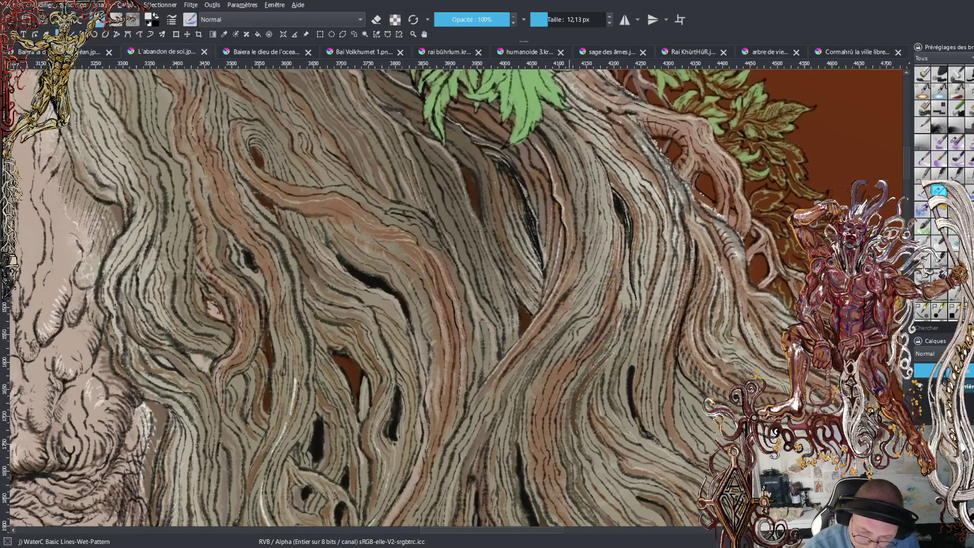
drag(583, 215, 565, 136)
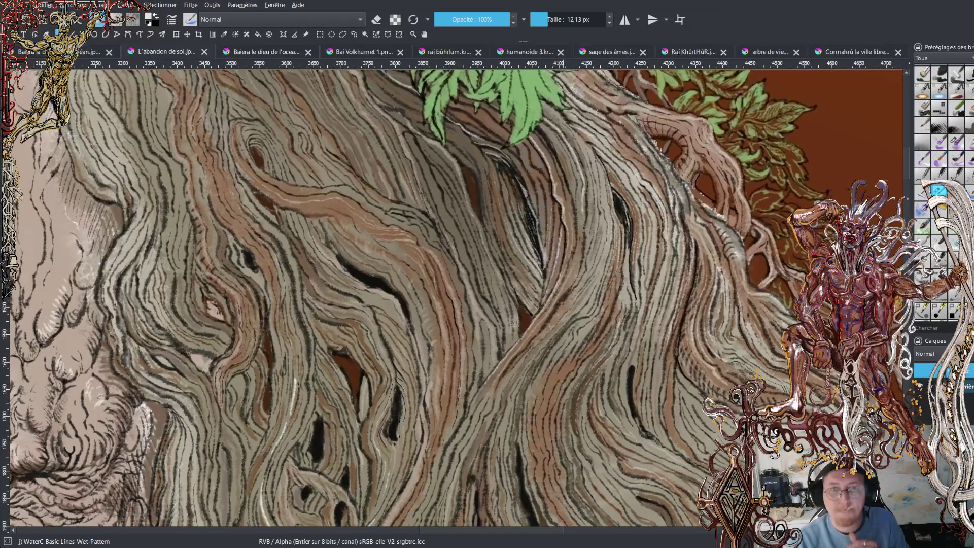
scroll(909, 163, up, 5)
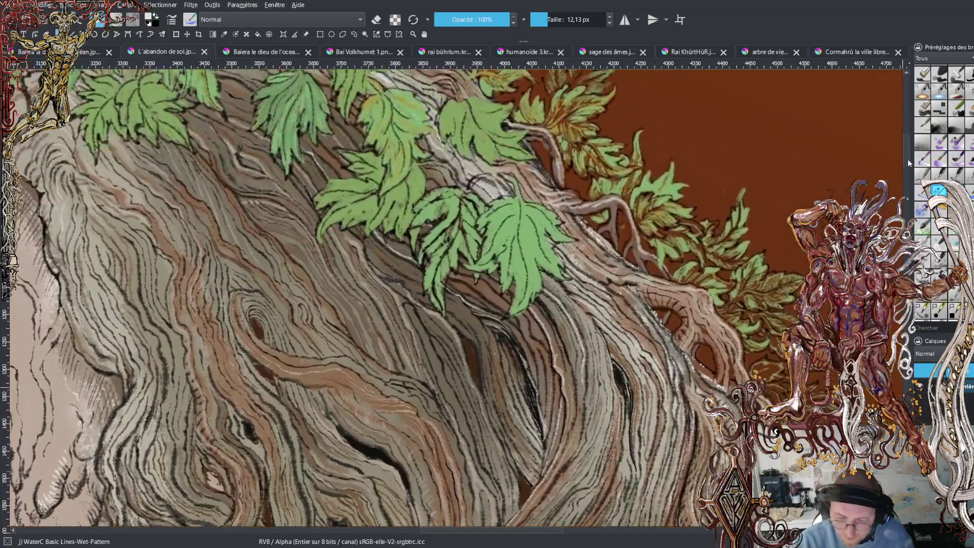
Pan to the yellow-foliage tree and paint a light highlight along its grey branch.
scroll(910, 162, down, 1)
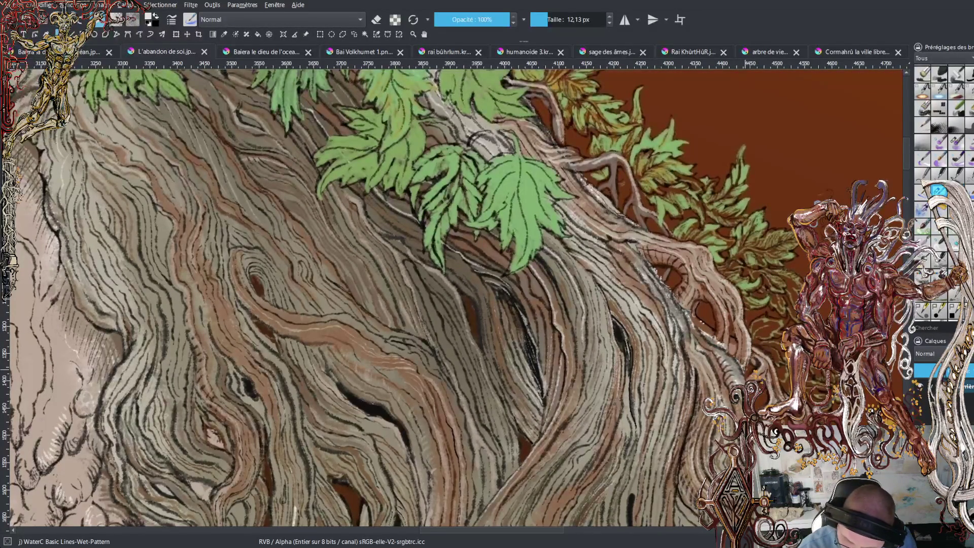
drag(562, 533, 581, 532)
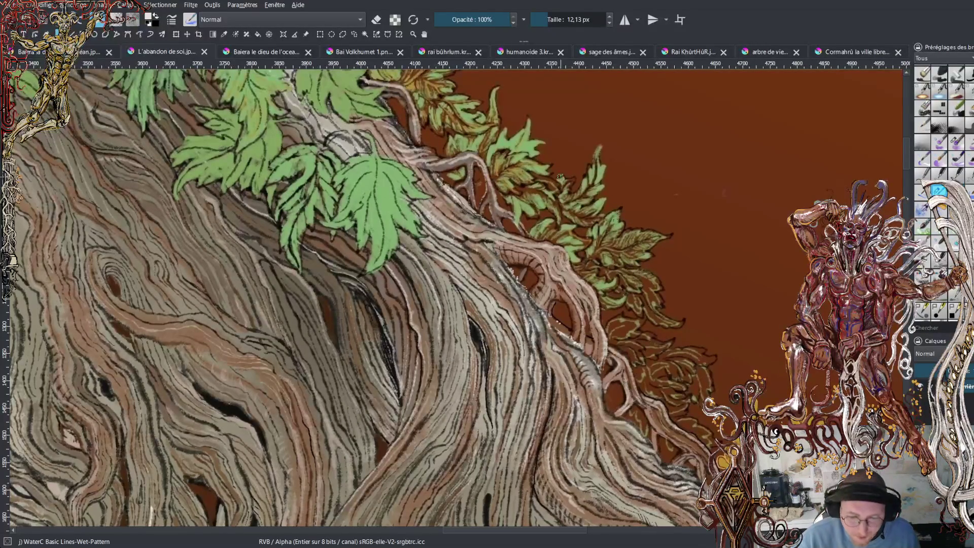
drag(487, 305, 378, 170)
mouse_move(668, 353)
mouse_down()
mouse_move(490, 230)
mouse_move(502, 252)
mouse_up()
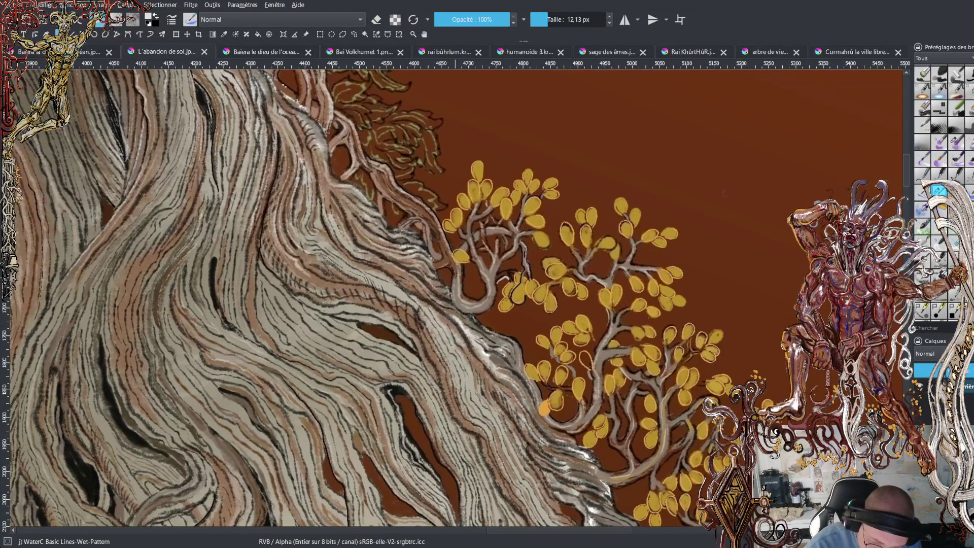
drag(492, 300, 479, 254)
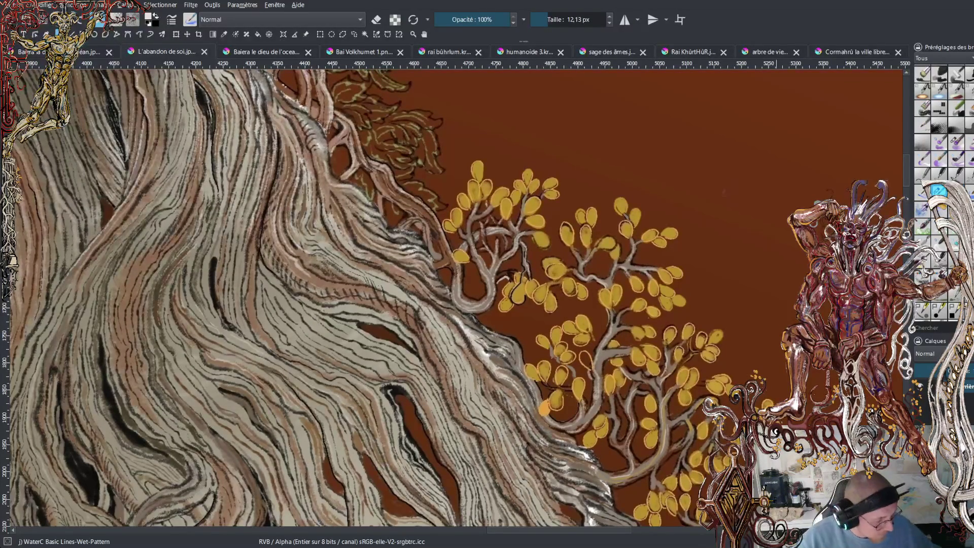
mouse_move(633, 298)
mouse_down()
mouse_move(724, 388)
mouse_move(832, 256)
mouse_up()
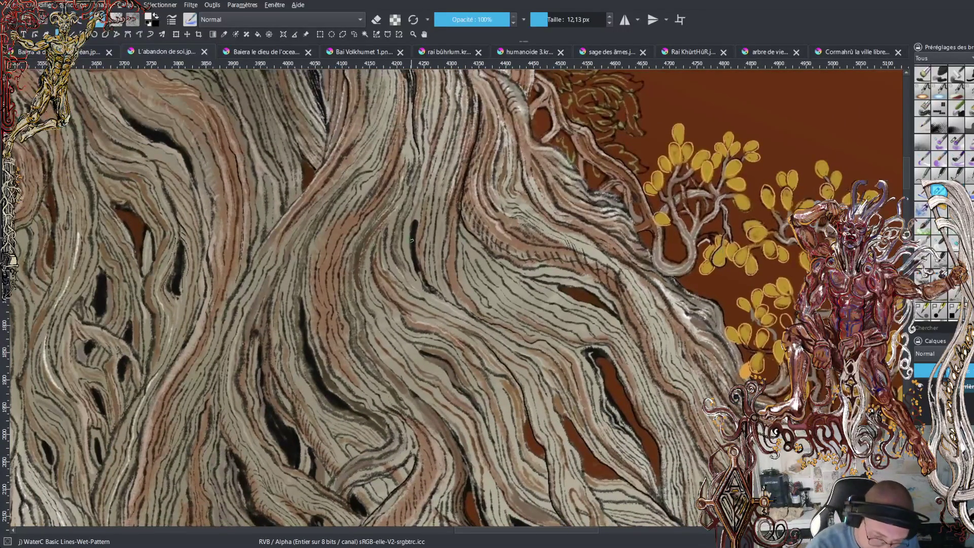
Paint three light highlight strokes running up the bark trunk.
mouse_move(407, 277)
mouse_down()
mouse_move(399, 231)
mouse_move(450, 106)
mouse_up()
mouse_move(452, 289)
mouse_down()
mouse_move(446, 252)
mouse_move(469, 163)
mouse_up()
drag(460, 205, 482, 123)
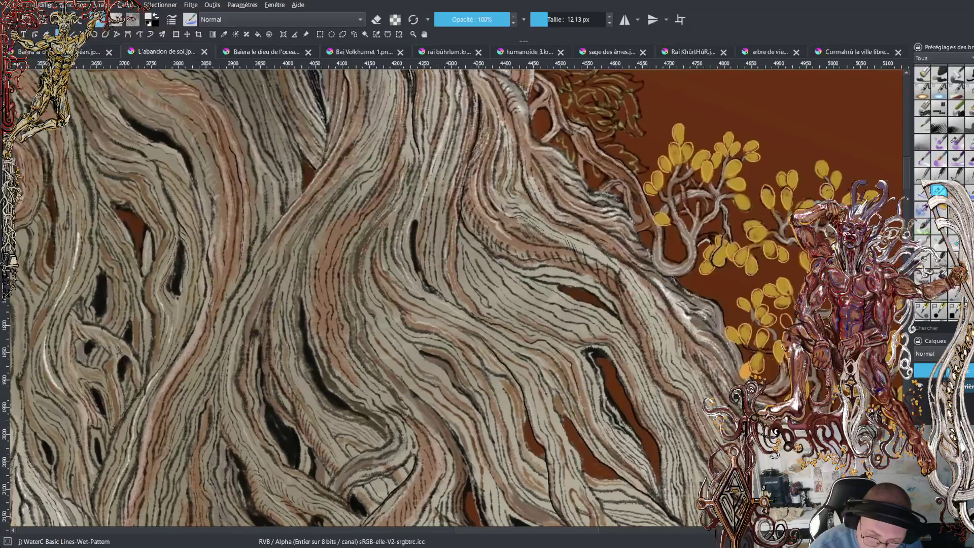
Swap the colours with X so black becomes the painting colour.
key(x)
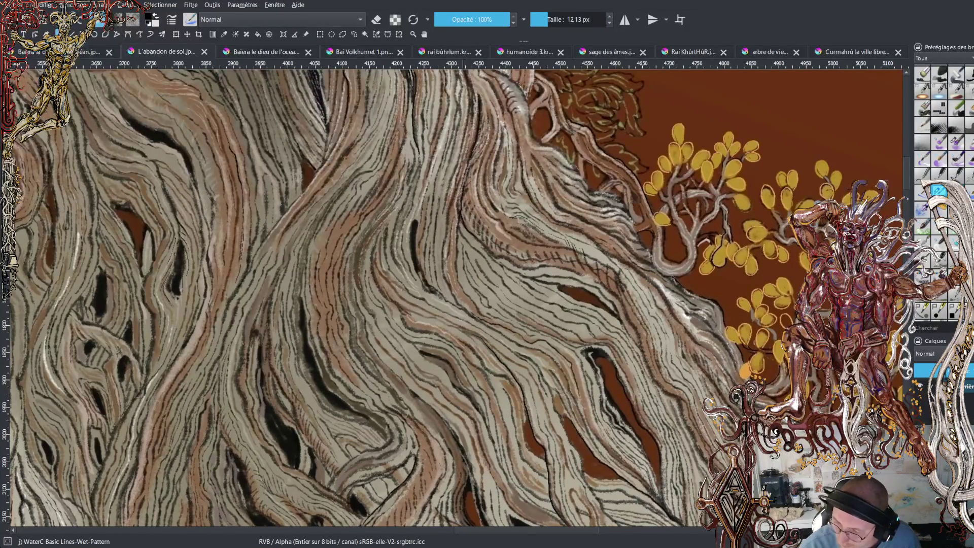
scroll(941, 126, up, 1)
scroll(941, 177, up, 1)
scroll(941, 177, up, 1)
scroll(941, 177, up, 1)
Pick the Ink-4 Pen Rough brush, test a dark mark, and resize it to 4,27 px.
click(939, 247)
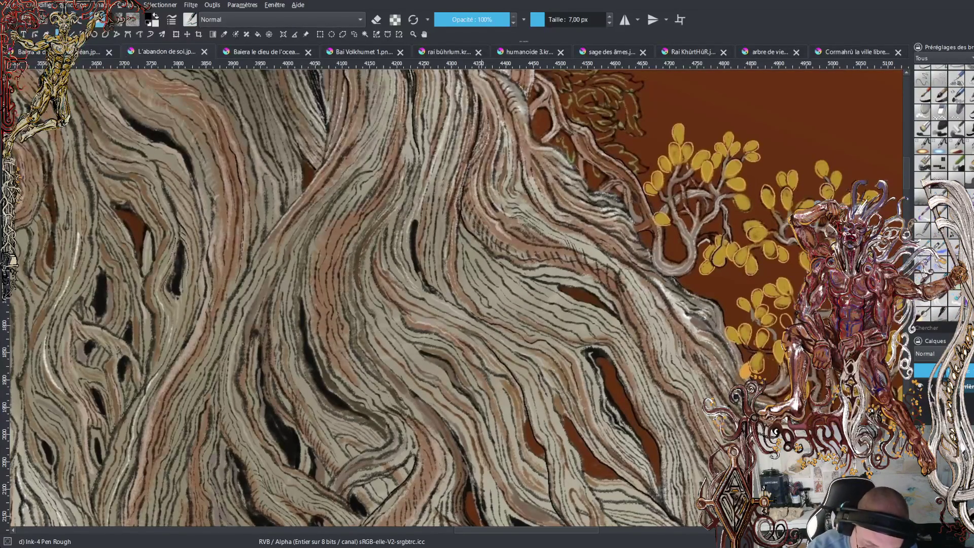
drag(475, 203, 511, 244)
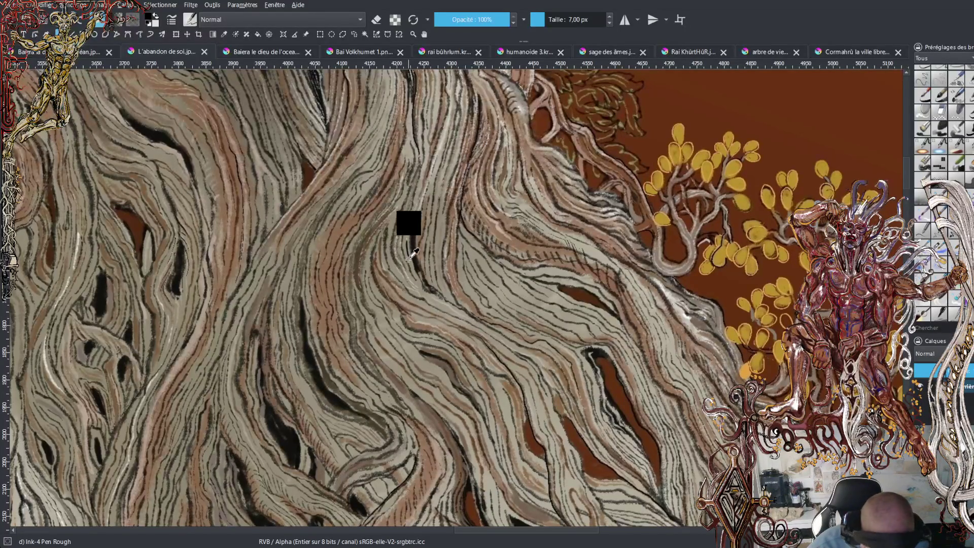
shift+drag(478, 254, 412, 253)
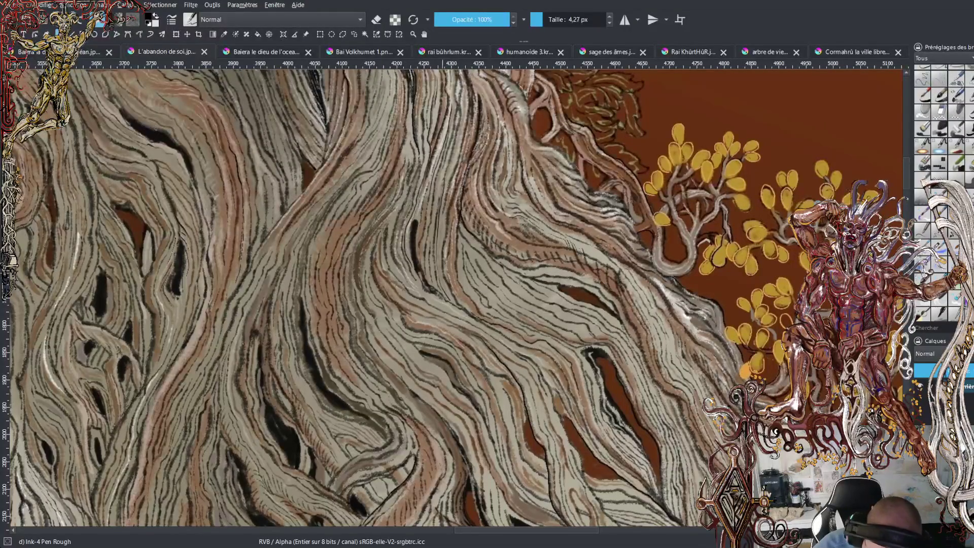
Ink four thin black grain lines up and down the trunk's bark.
drag(439, 228, 441, 244)
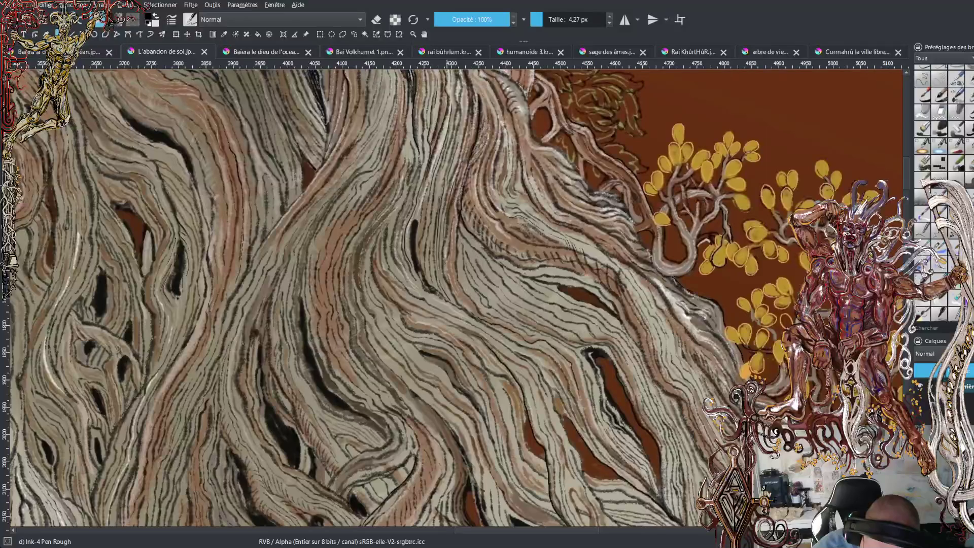
mouse_move(459, 149)
mouse_down()
mouse_move(455, 164)
mouse_move(458, 151)
mouse_up()
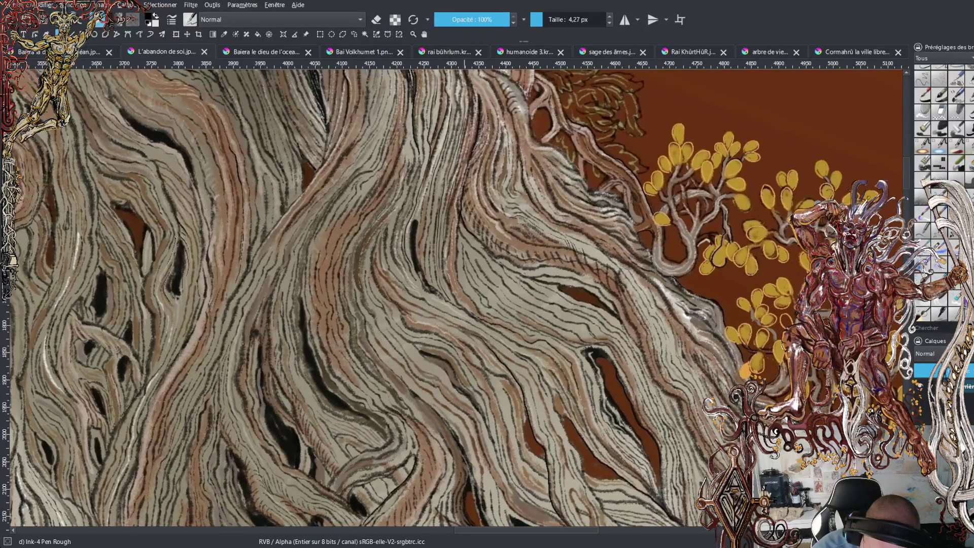
drag(466, 92, 465, 102)
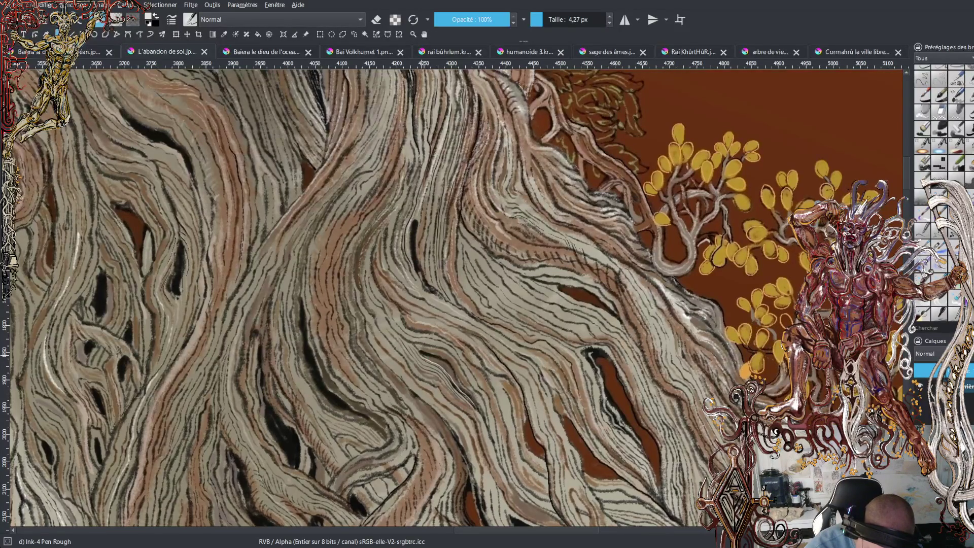
click(468, 371)
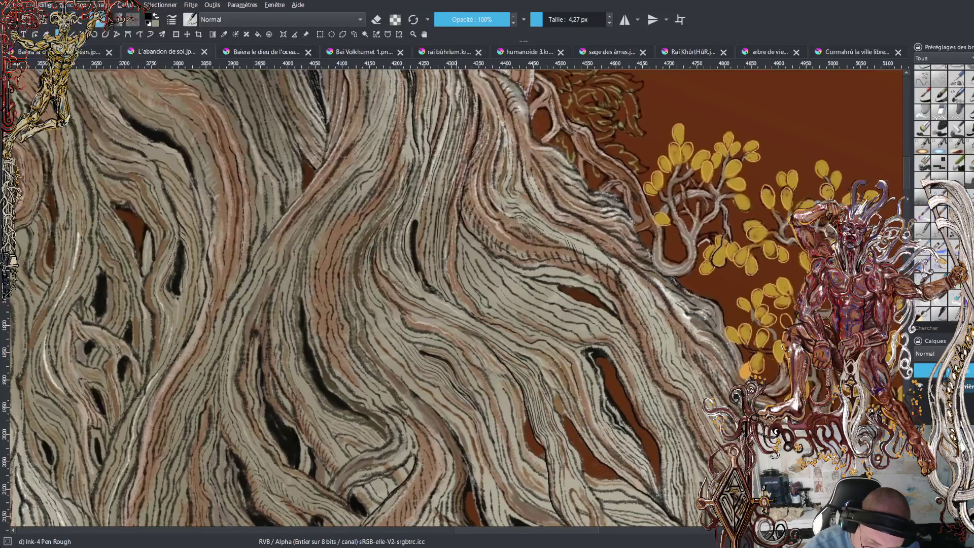
drag(462, 259, 462, 273)
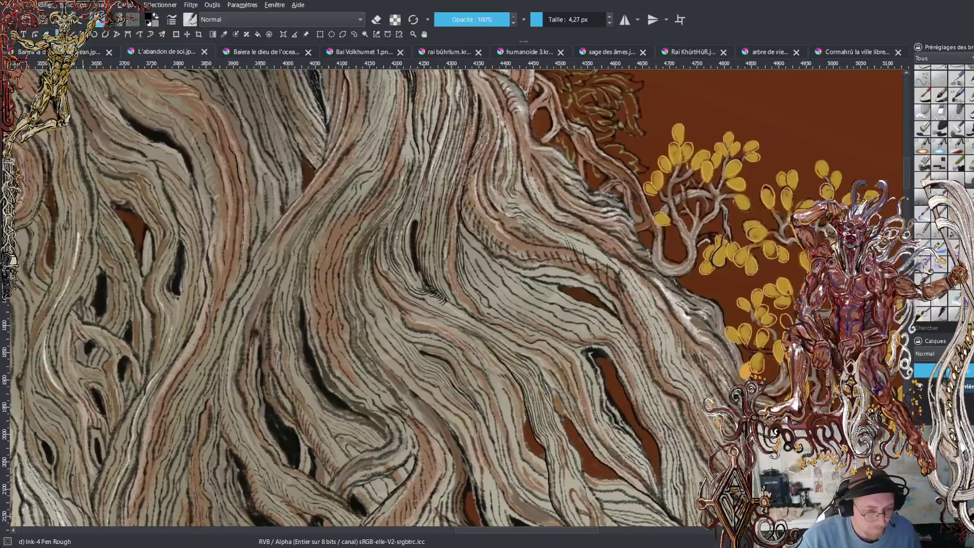
Save the bark-hatching progress and swap colours twice to restore black as the painting colour.
key(ctrl+s)
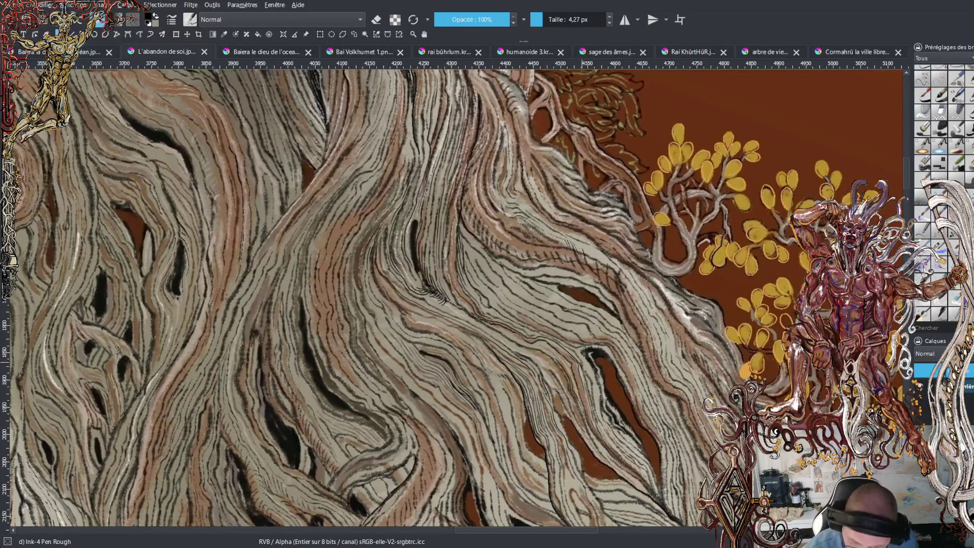
key(x)
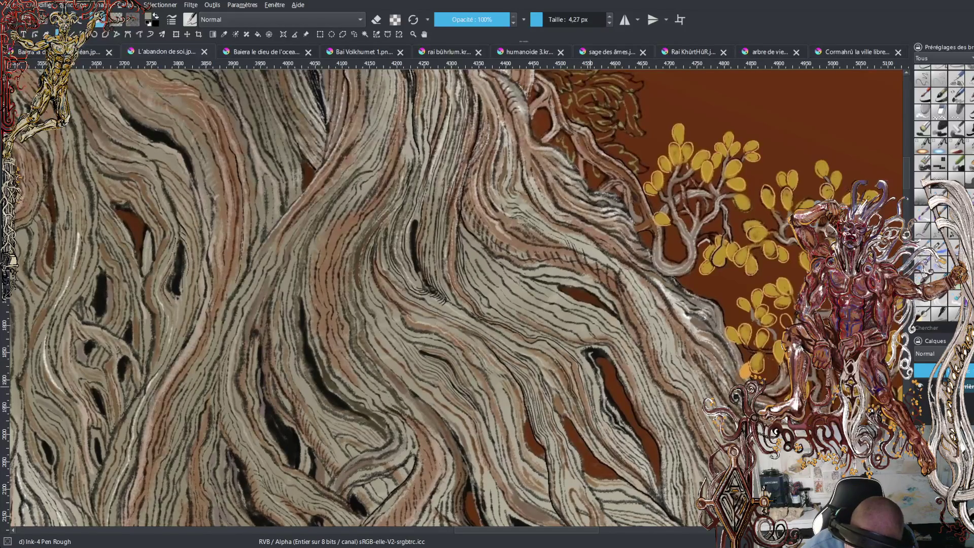
key(x)
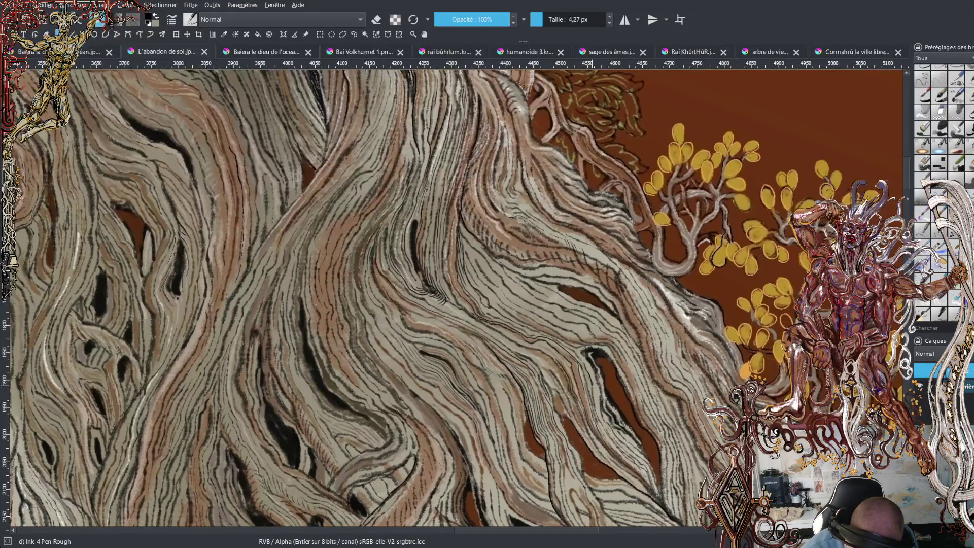